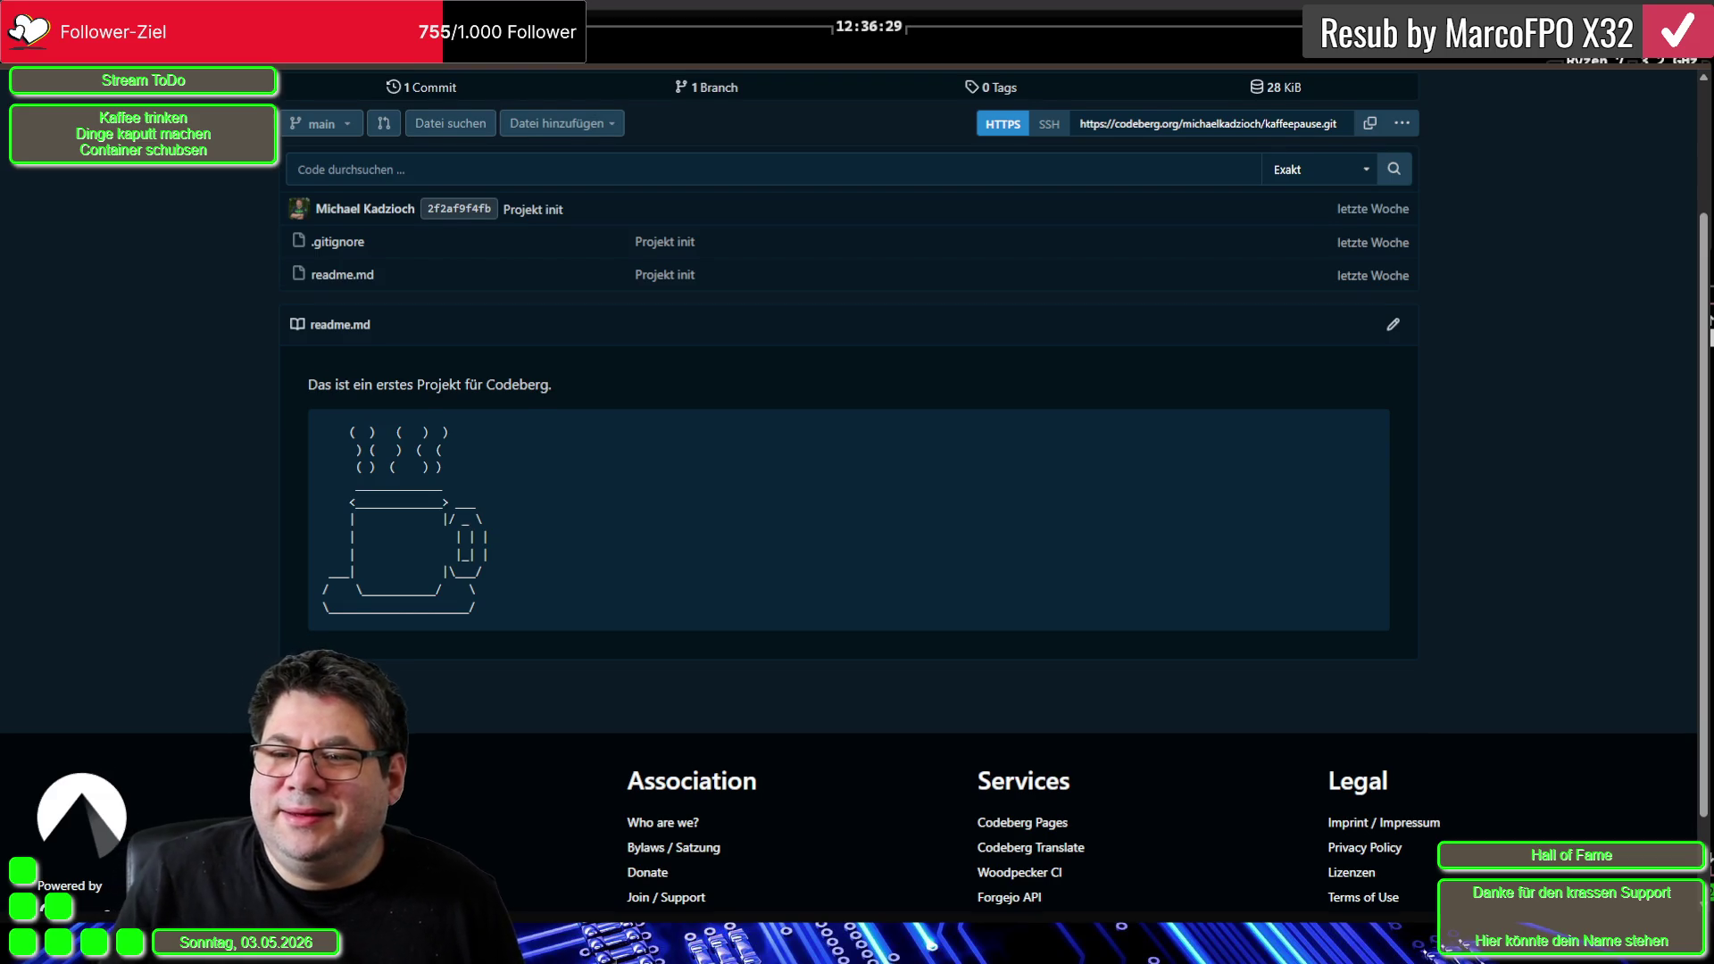
# Scroll the kaffeepause Code tab to view the rendered readme.md with its ASCII coffee cup
pyautogui.scroll(-2, 848, 446)
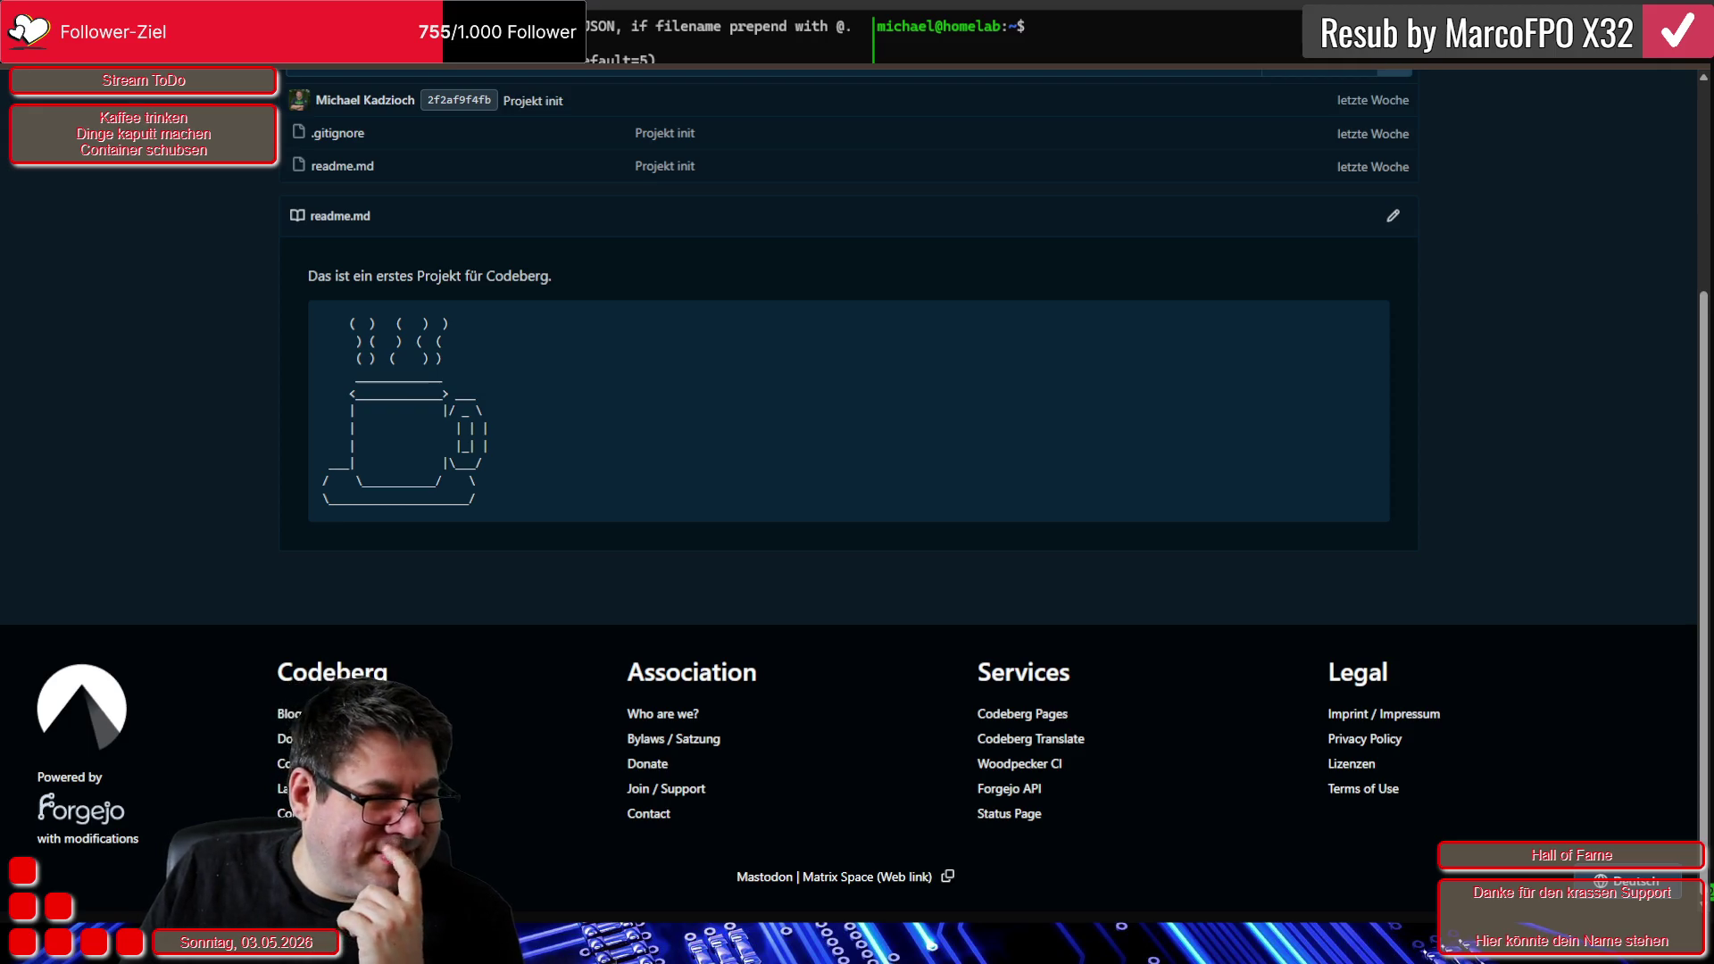
pyautogui.scroll(3, 756, 449)
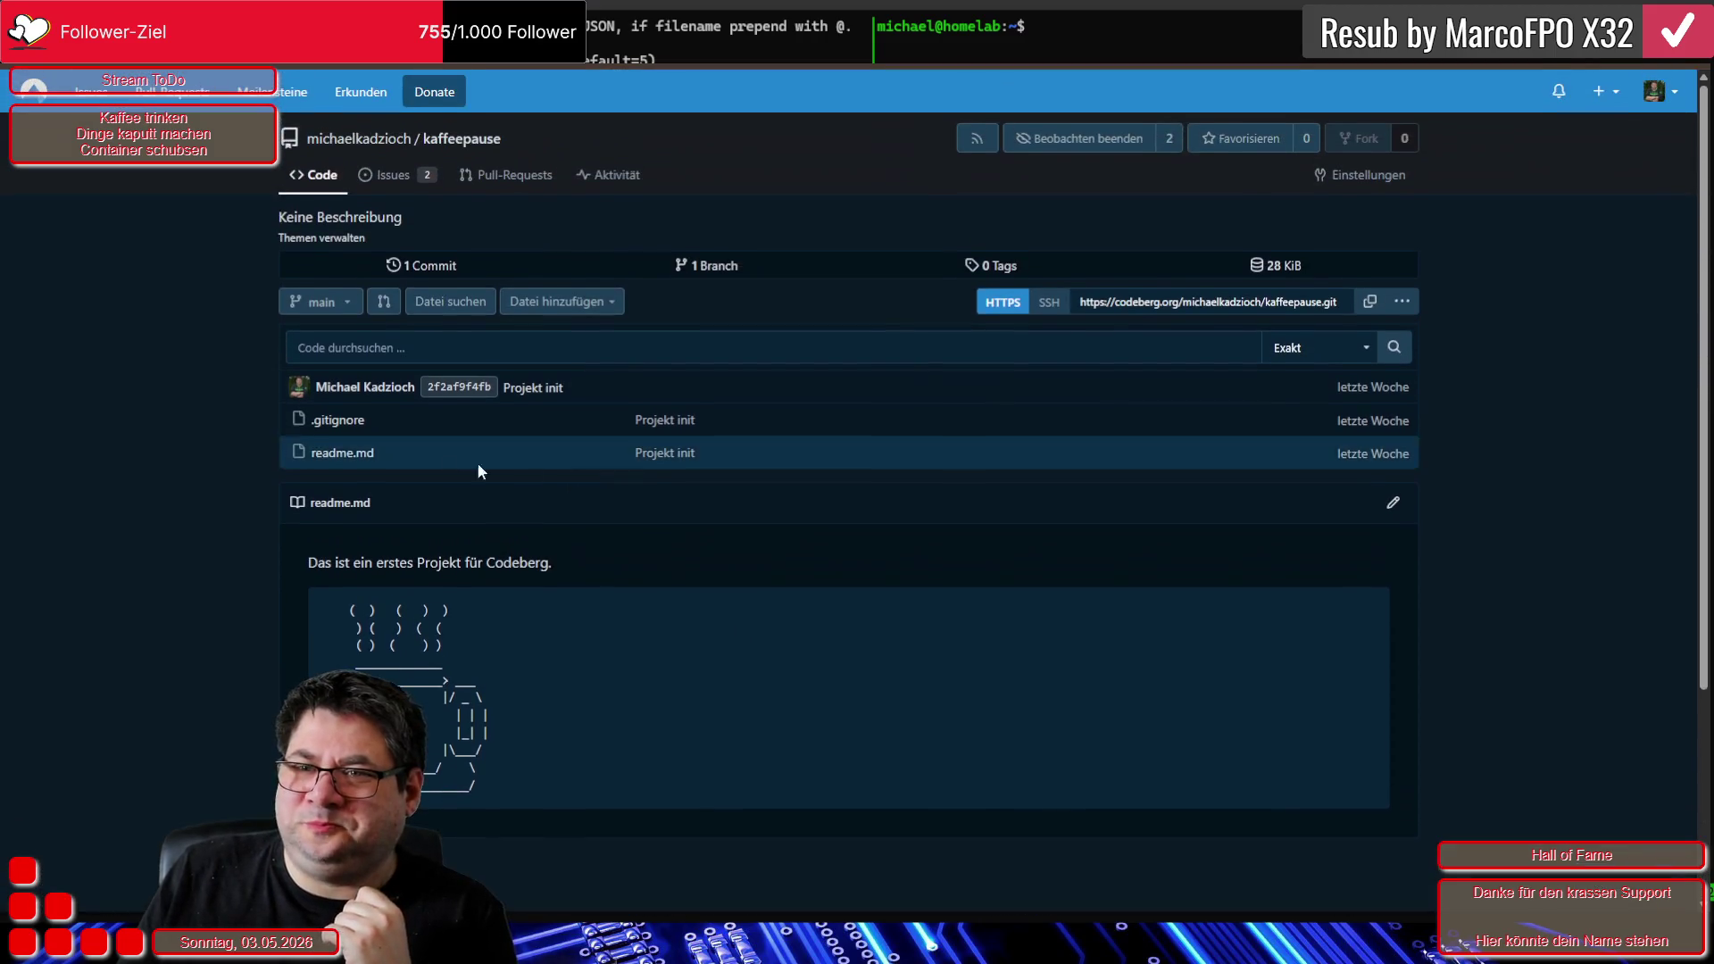
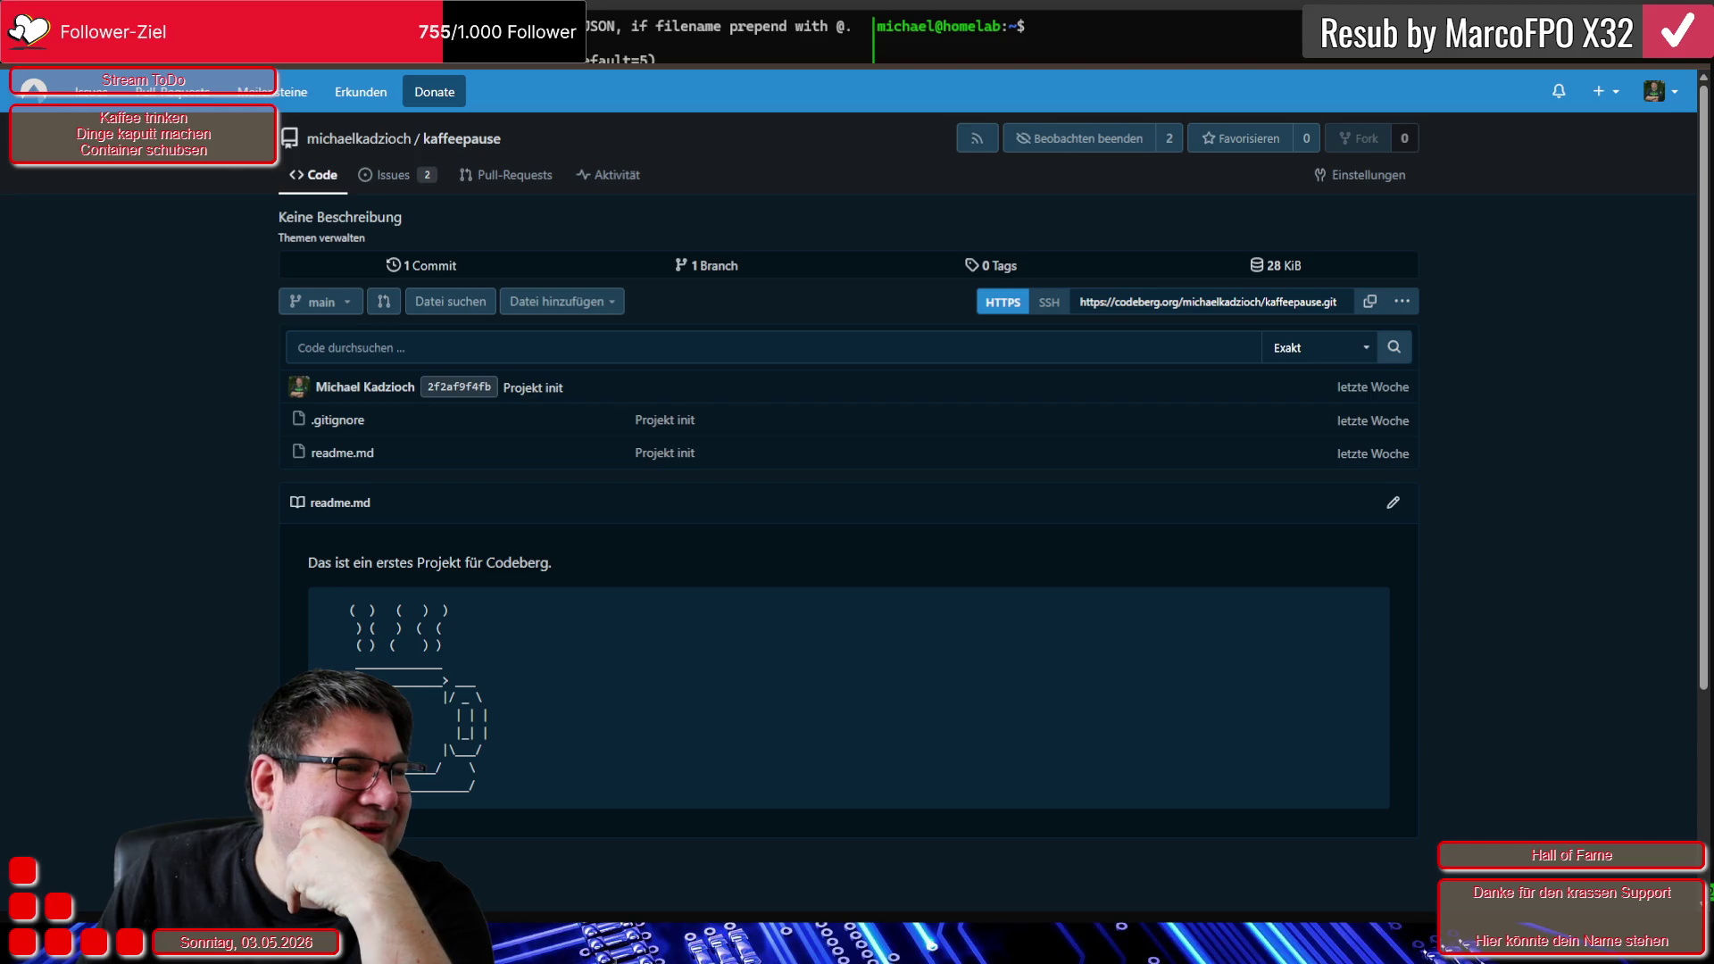
# Open the new-repository form from the + menu and mark the repository private
pyautogui.click(1603, 99)
pyautogui.click(1562, 131)
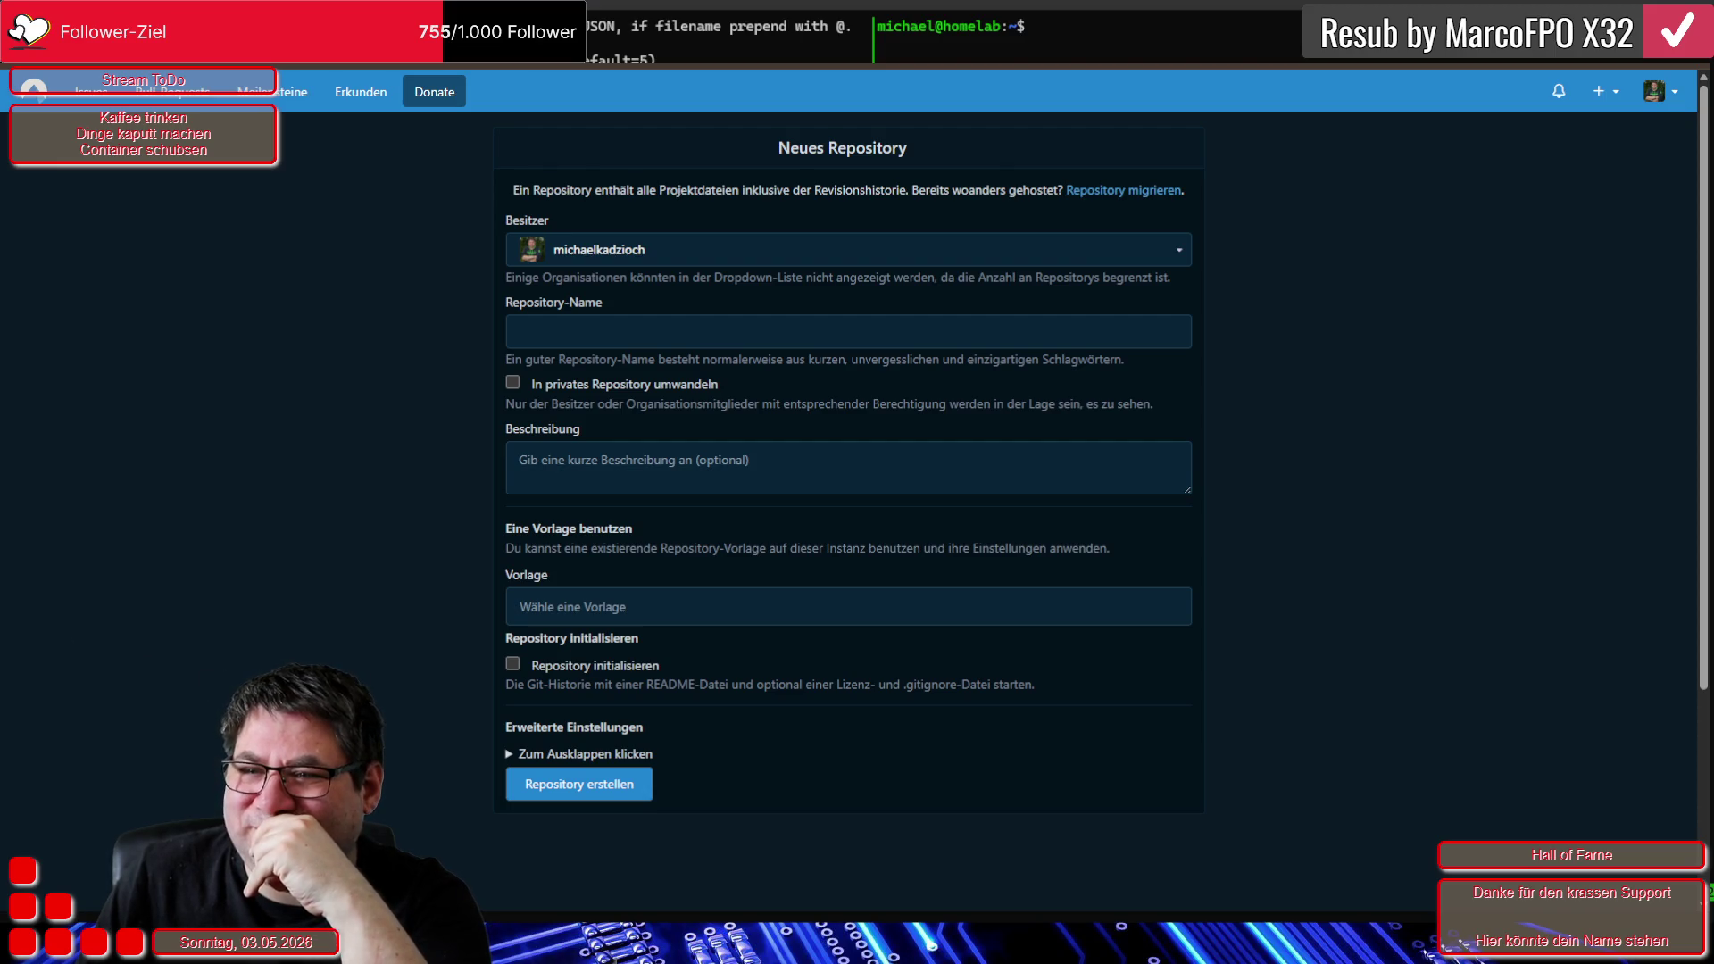
pyautogui.click(515, 380)
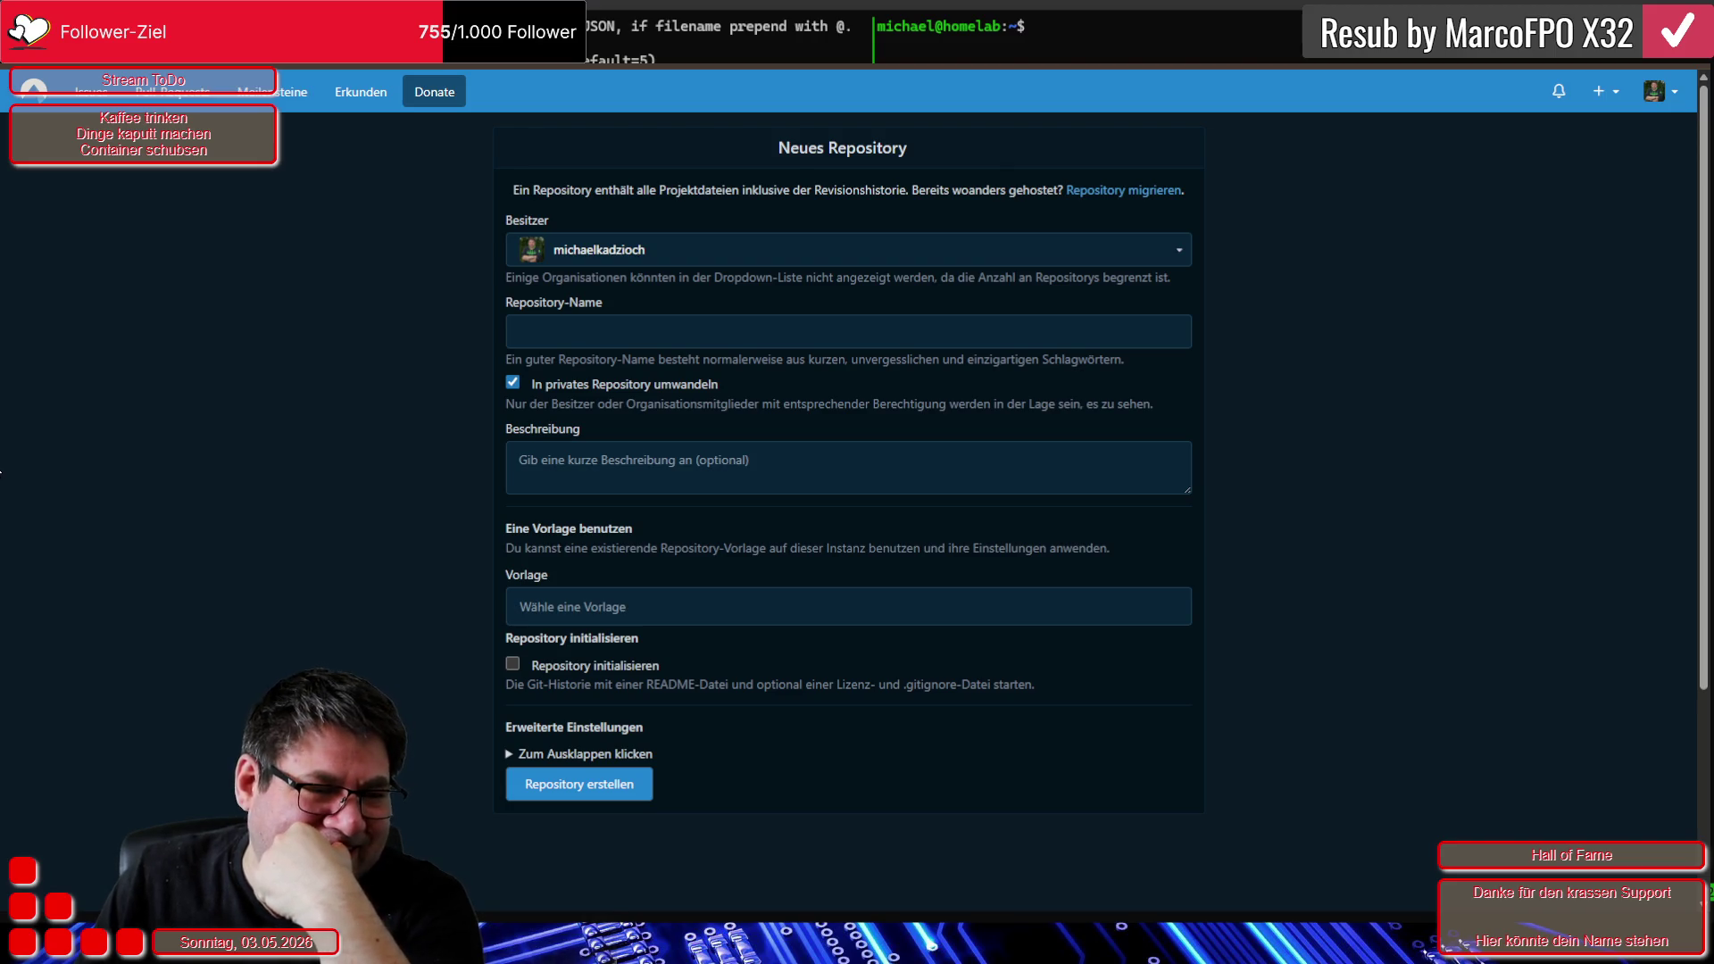
# Name the repository 'ansible', keep it private, and create it with 'Repository erstellen'
pyautogui.click(540, 325)
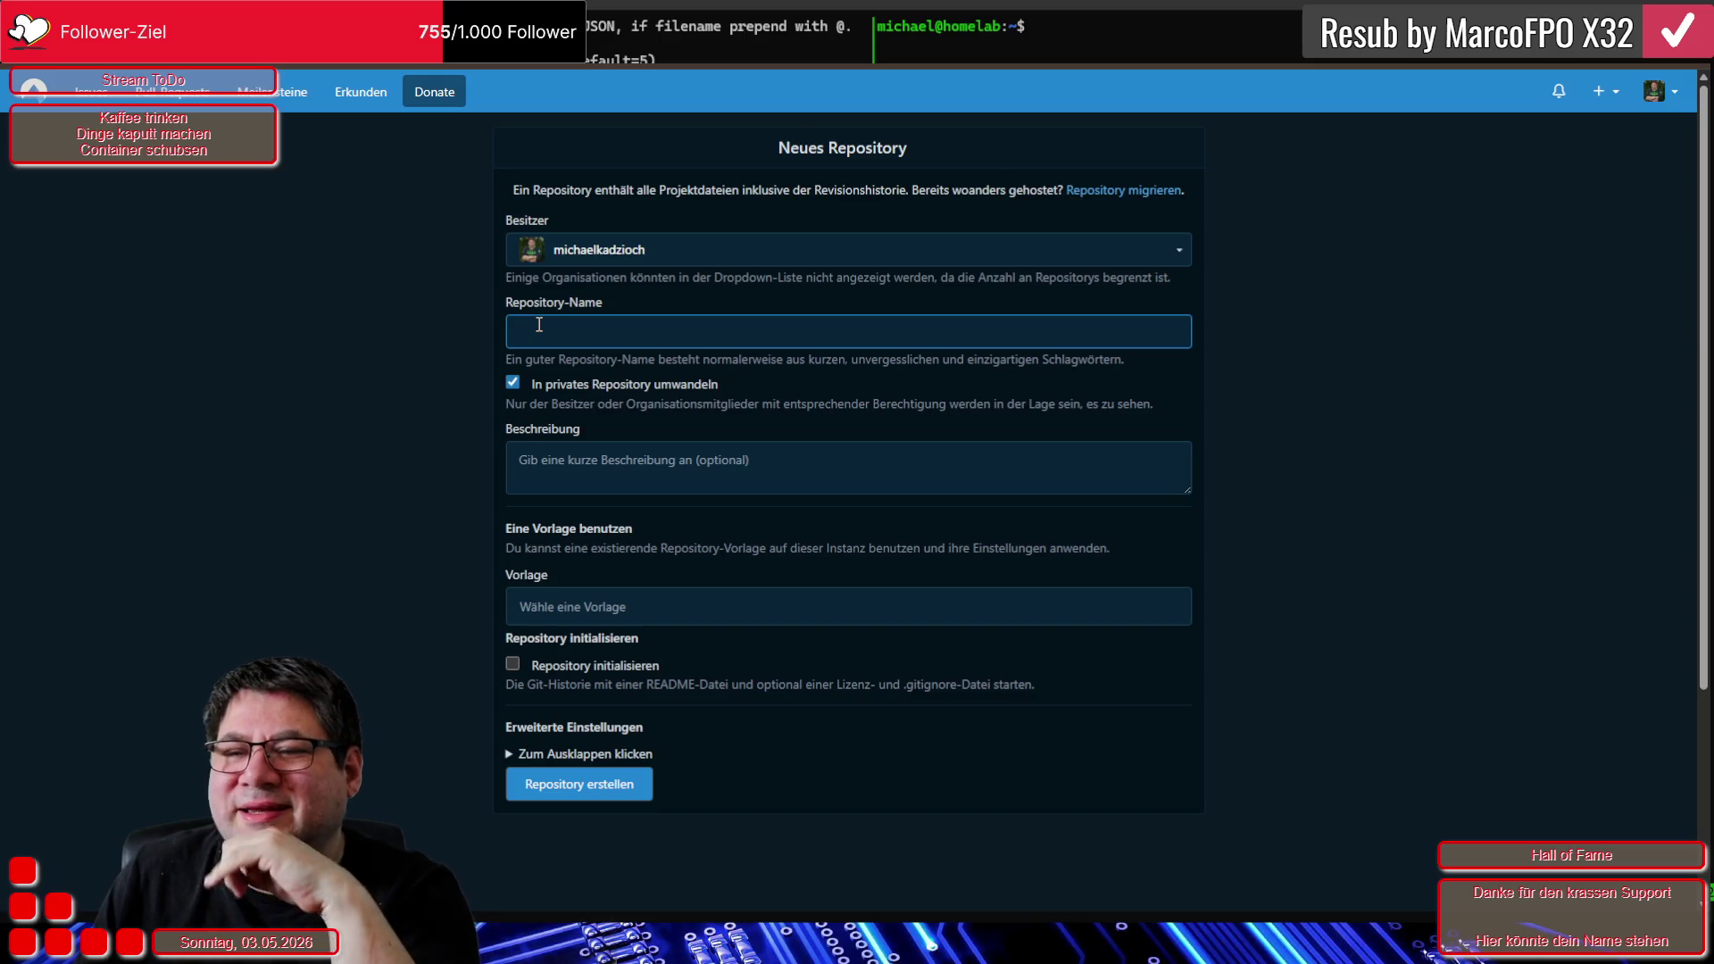
pyautogui.write('ansible')
pyautogui.click(297, 340)
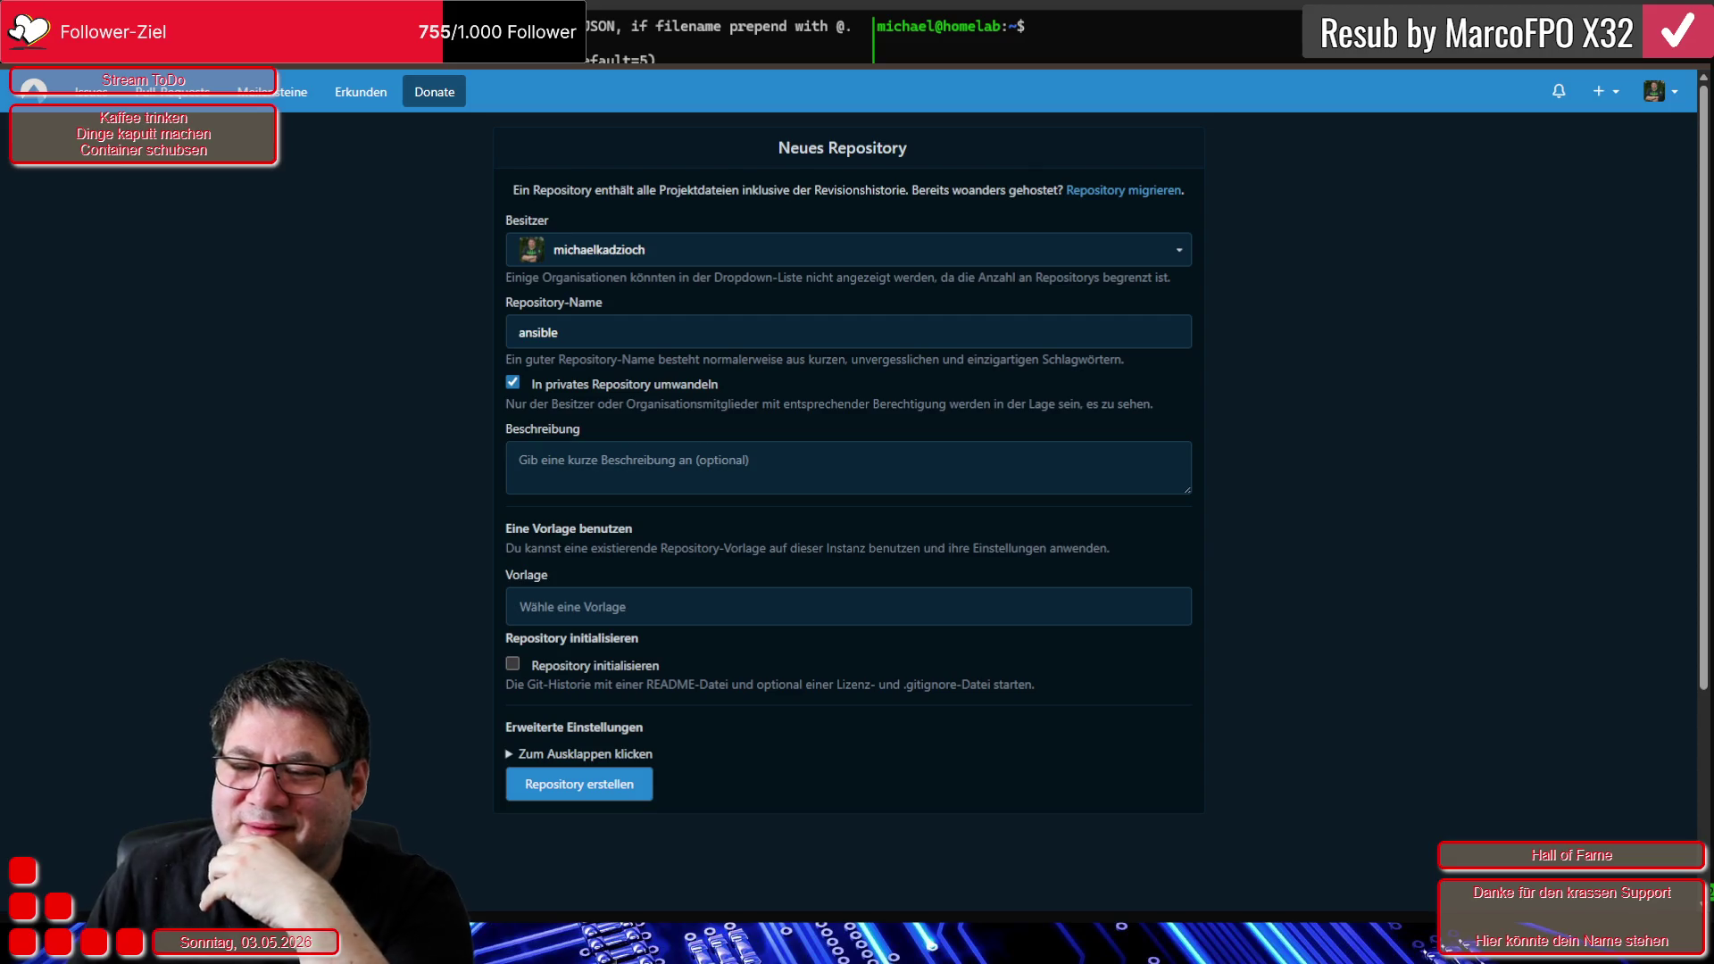
pyautogui.click(565, 797)
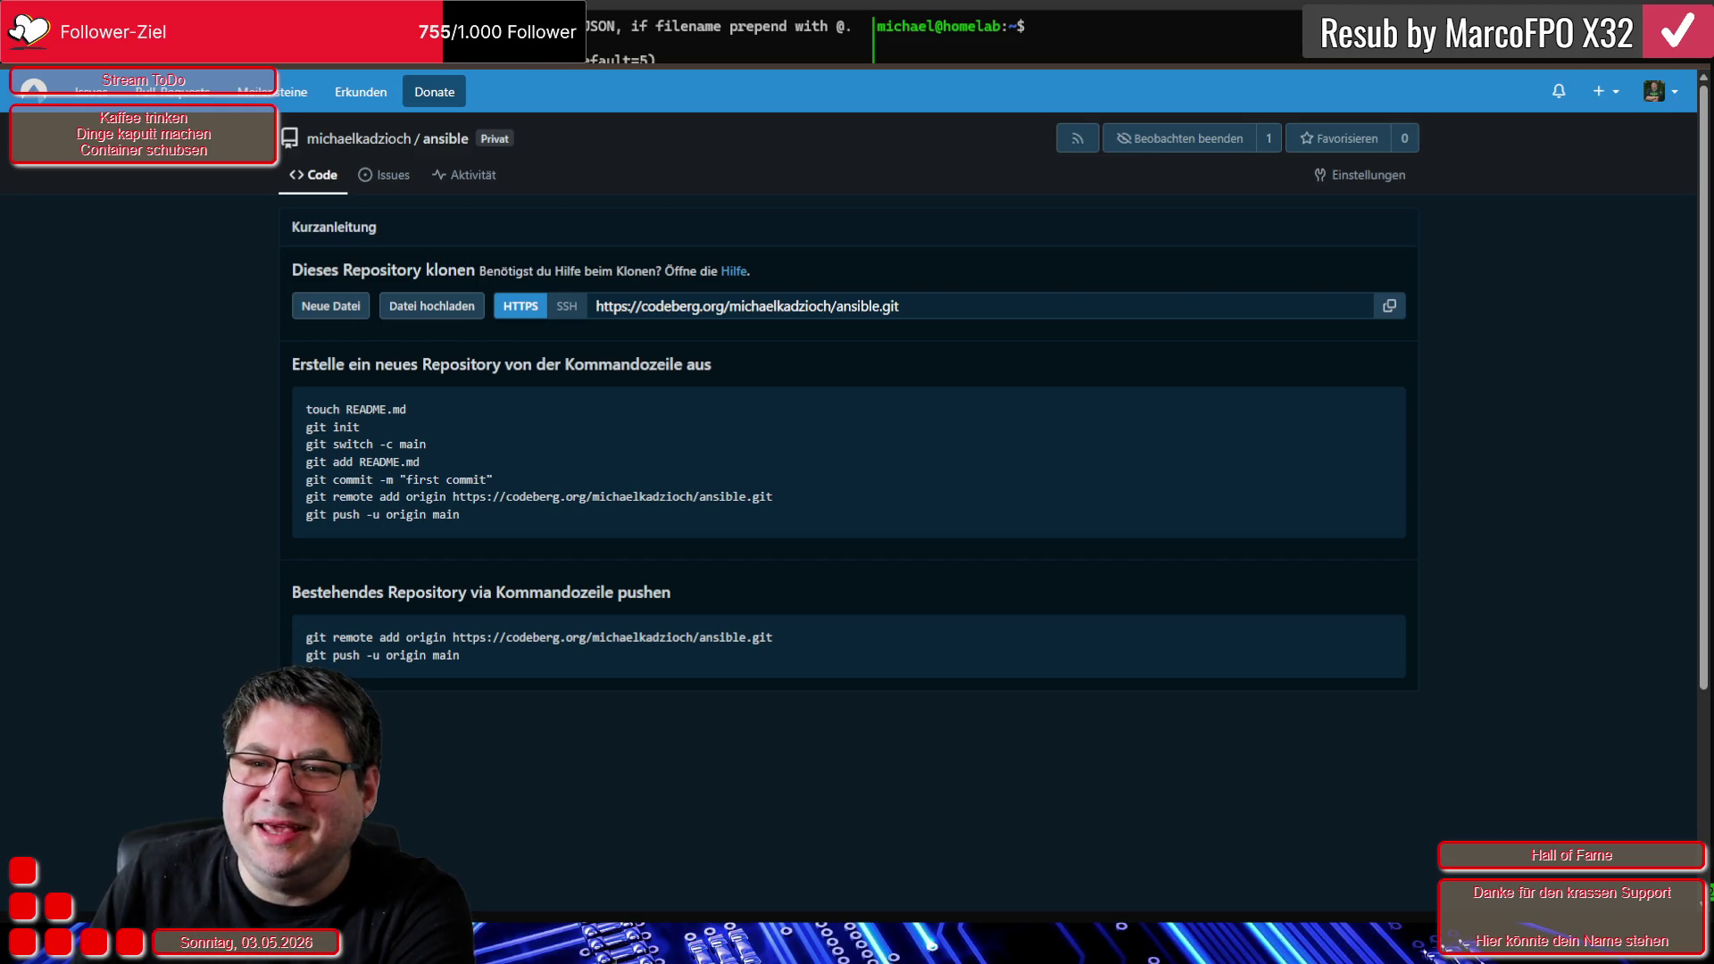
# Return to the personal dashboard and scroll through it
pyautogui.click(33, 91)
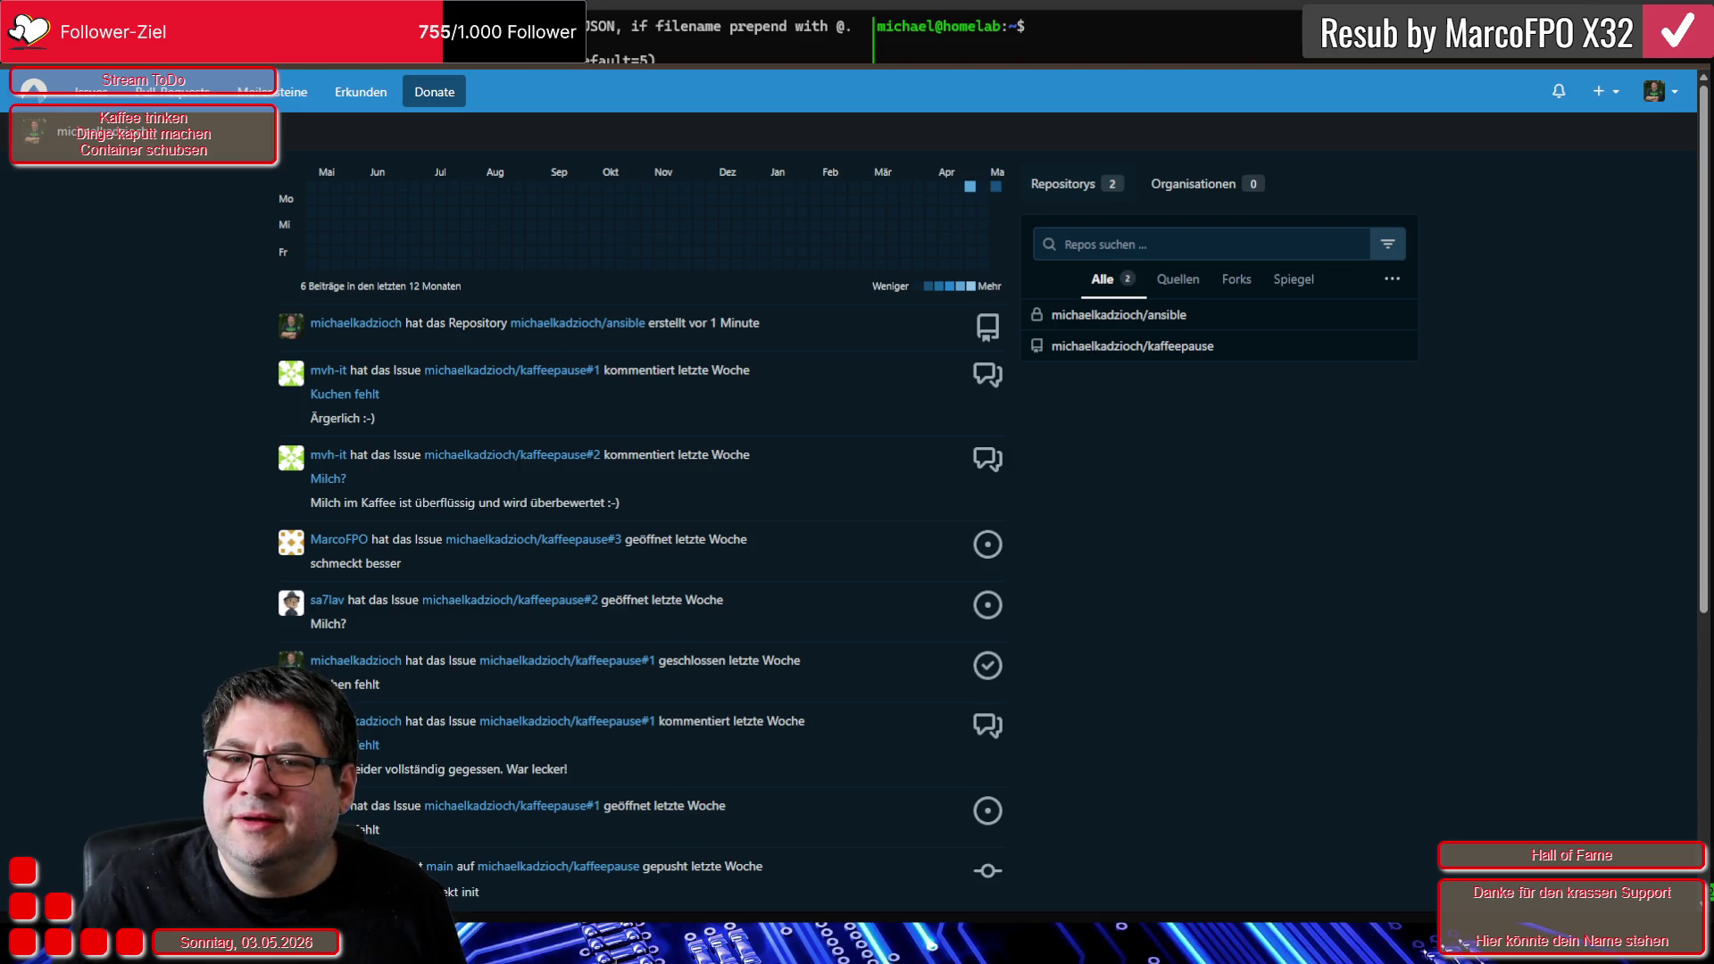
pyautogui.moveTo(982, 220)
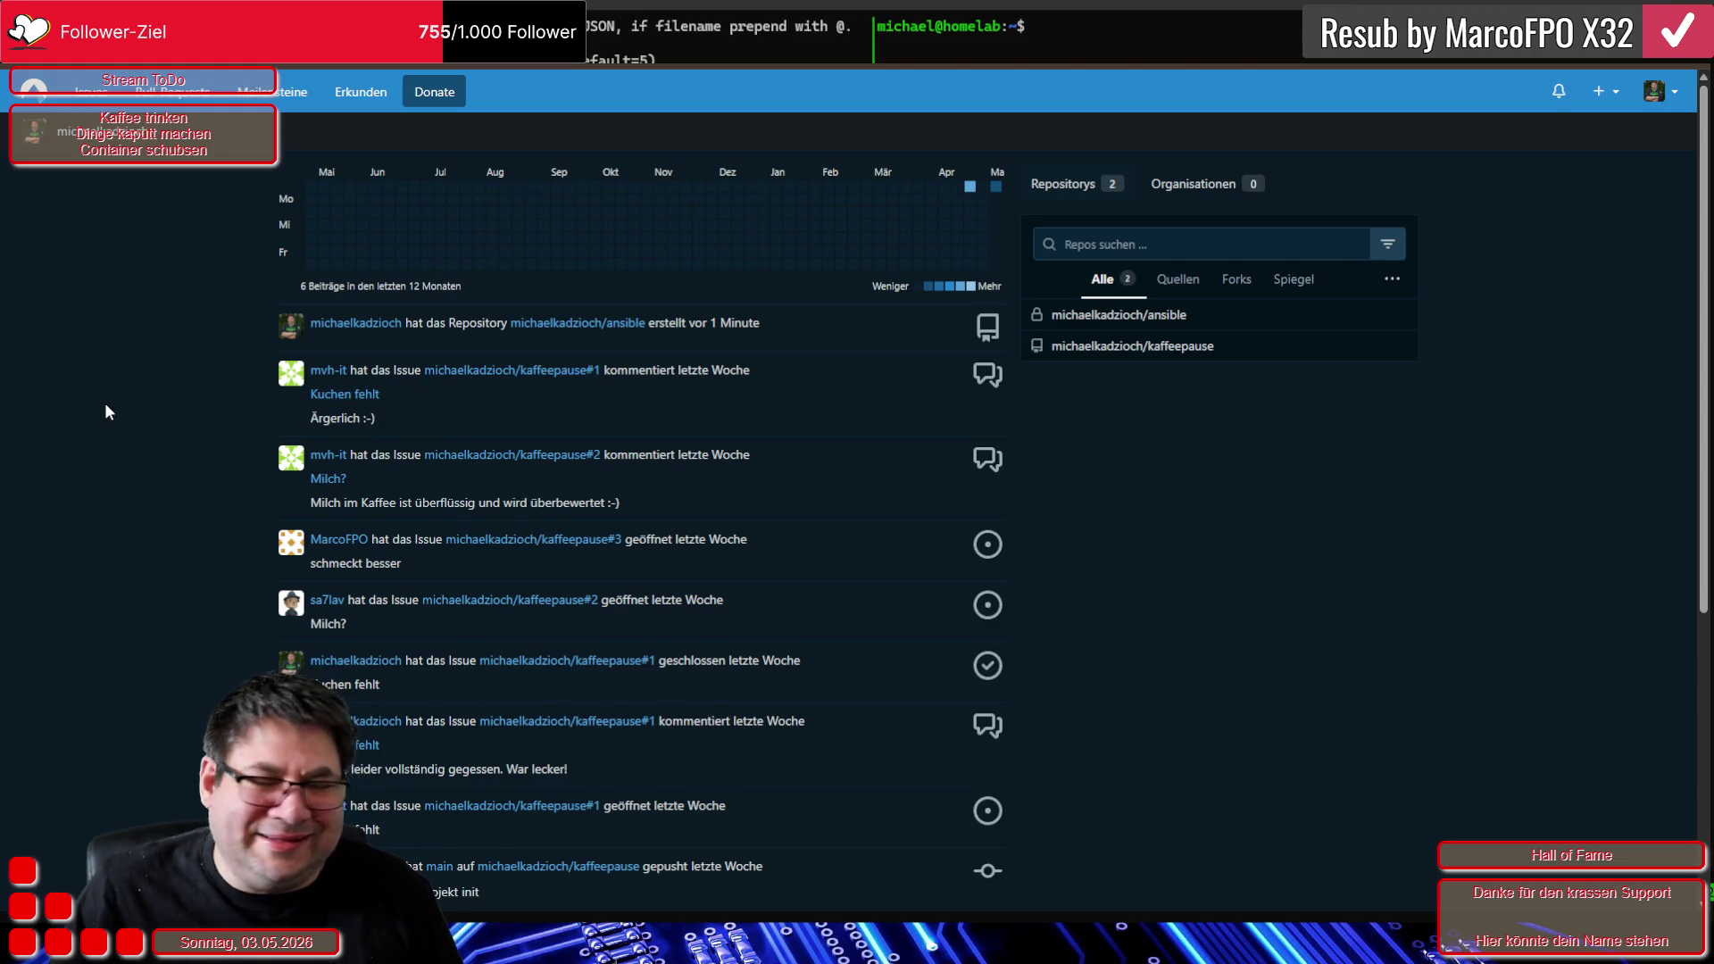
pyautogui.scroll(-5, 104, 403)
pyautogui.scroll(5, 104, 403)
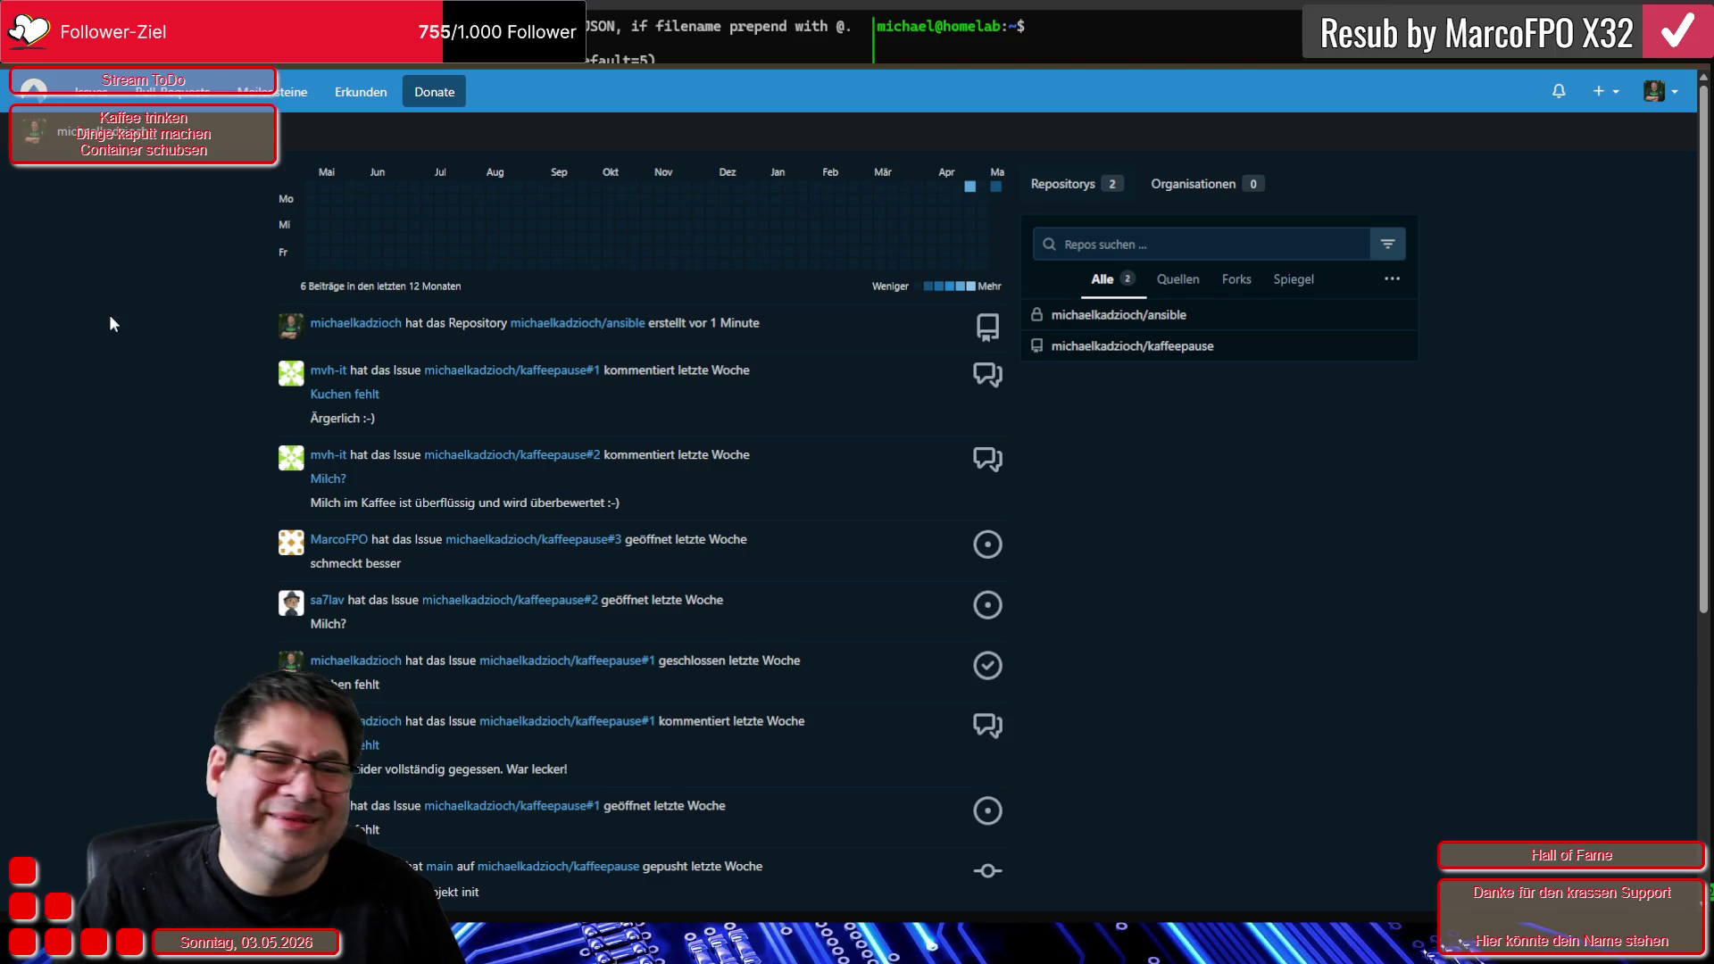
# Choose 'Neue Migration' from the + menu and scroll the list of migration sources
pyautogui.click(1615, 95)
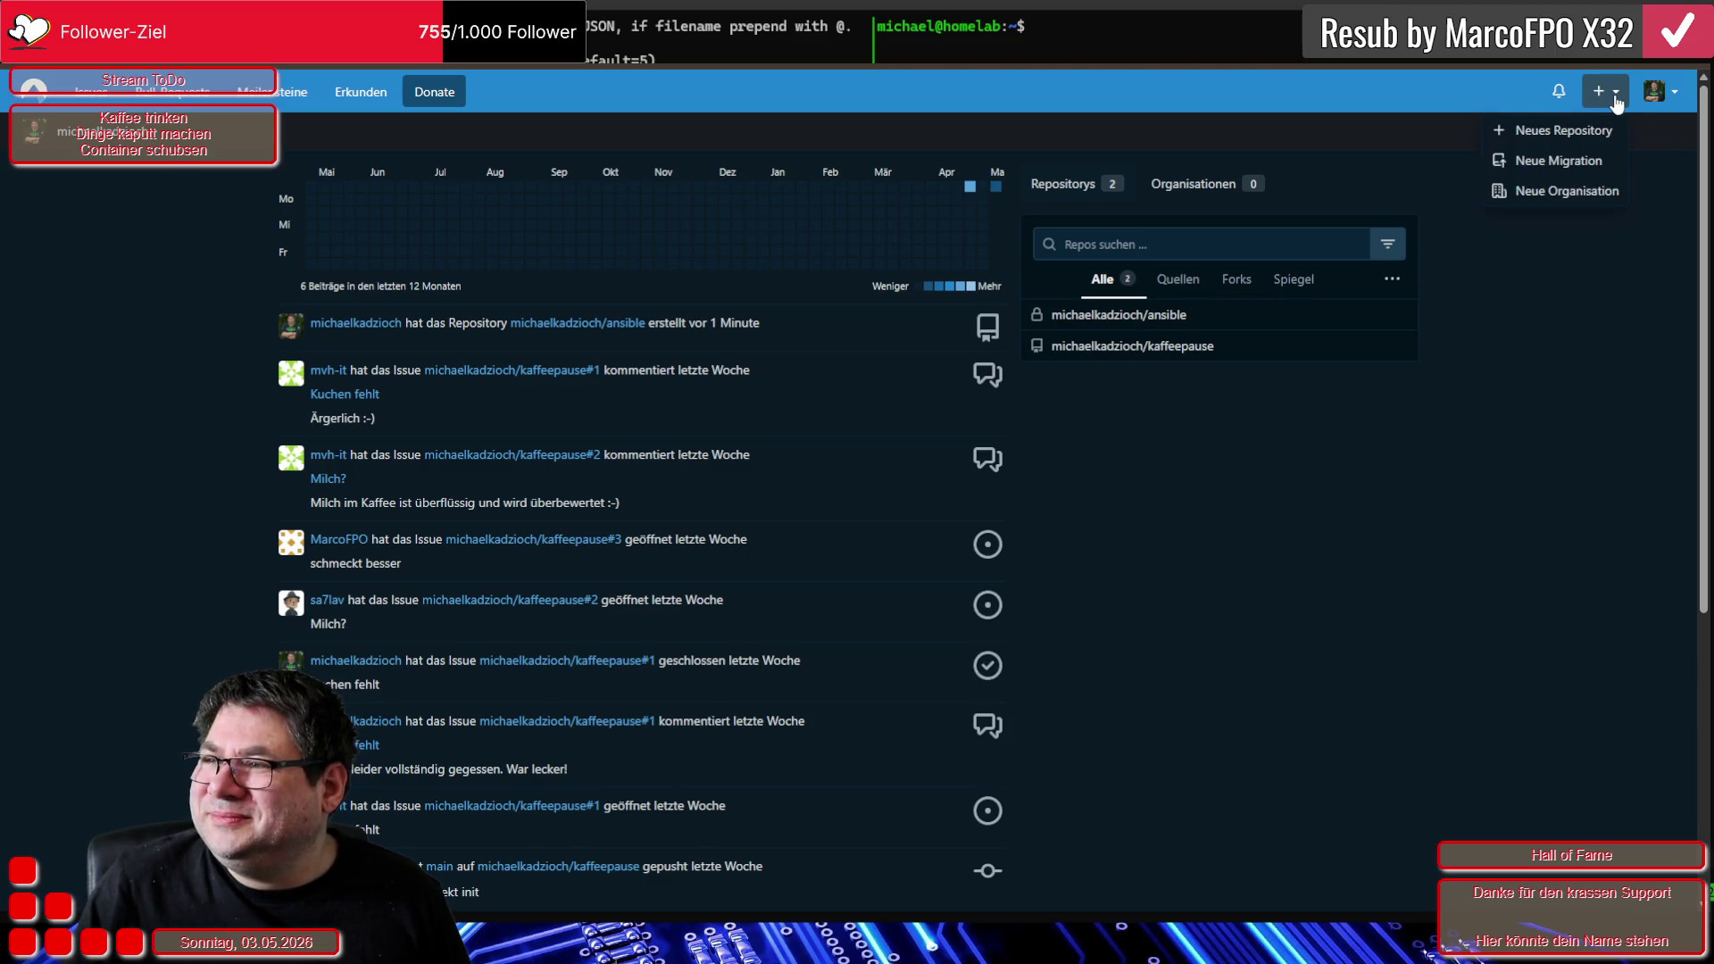
pyautogui.click(1558, 161)
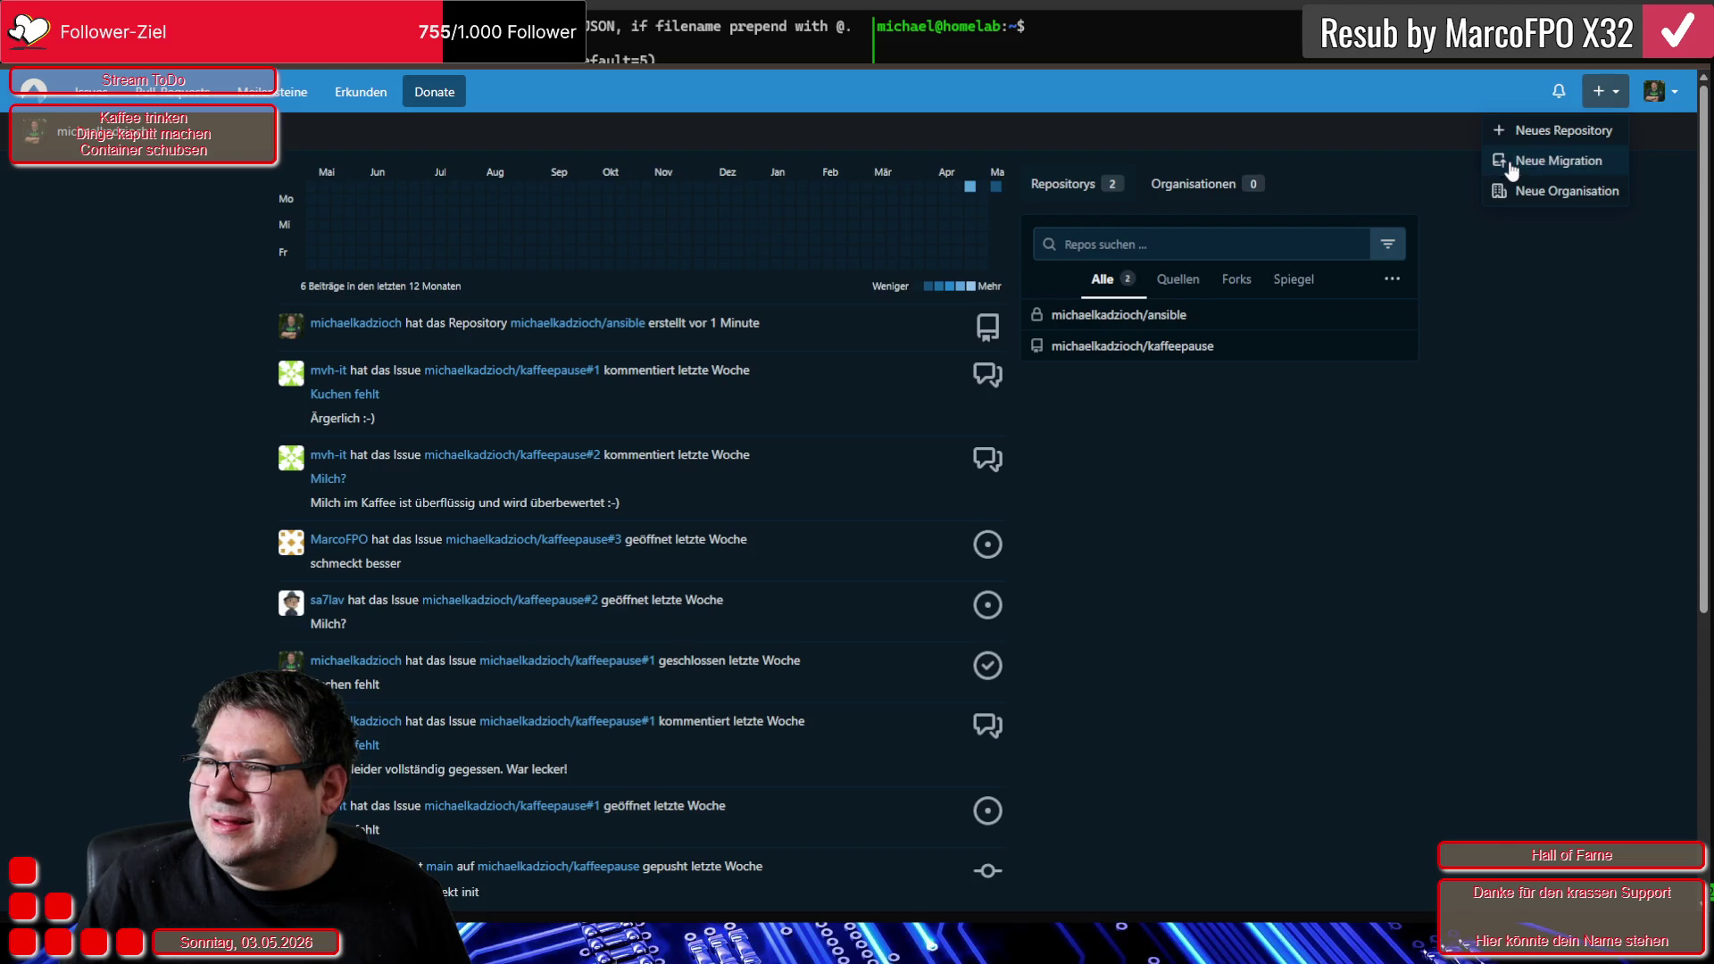
pyautogui.scroll(-5, 815, 525)
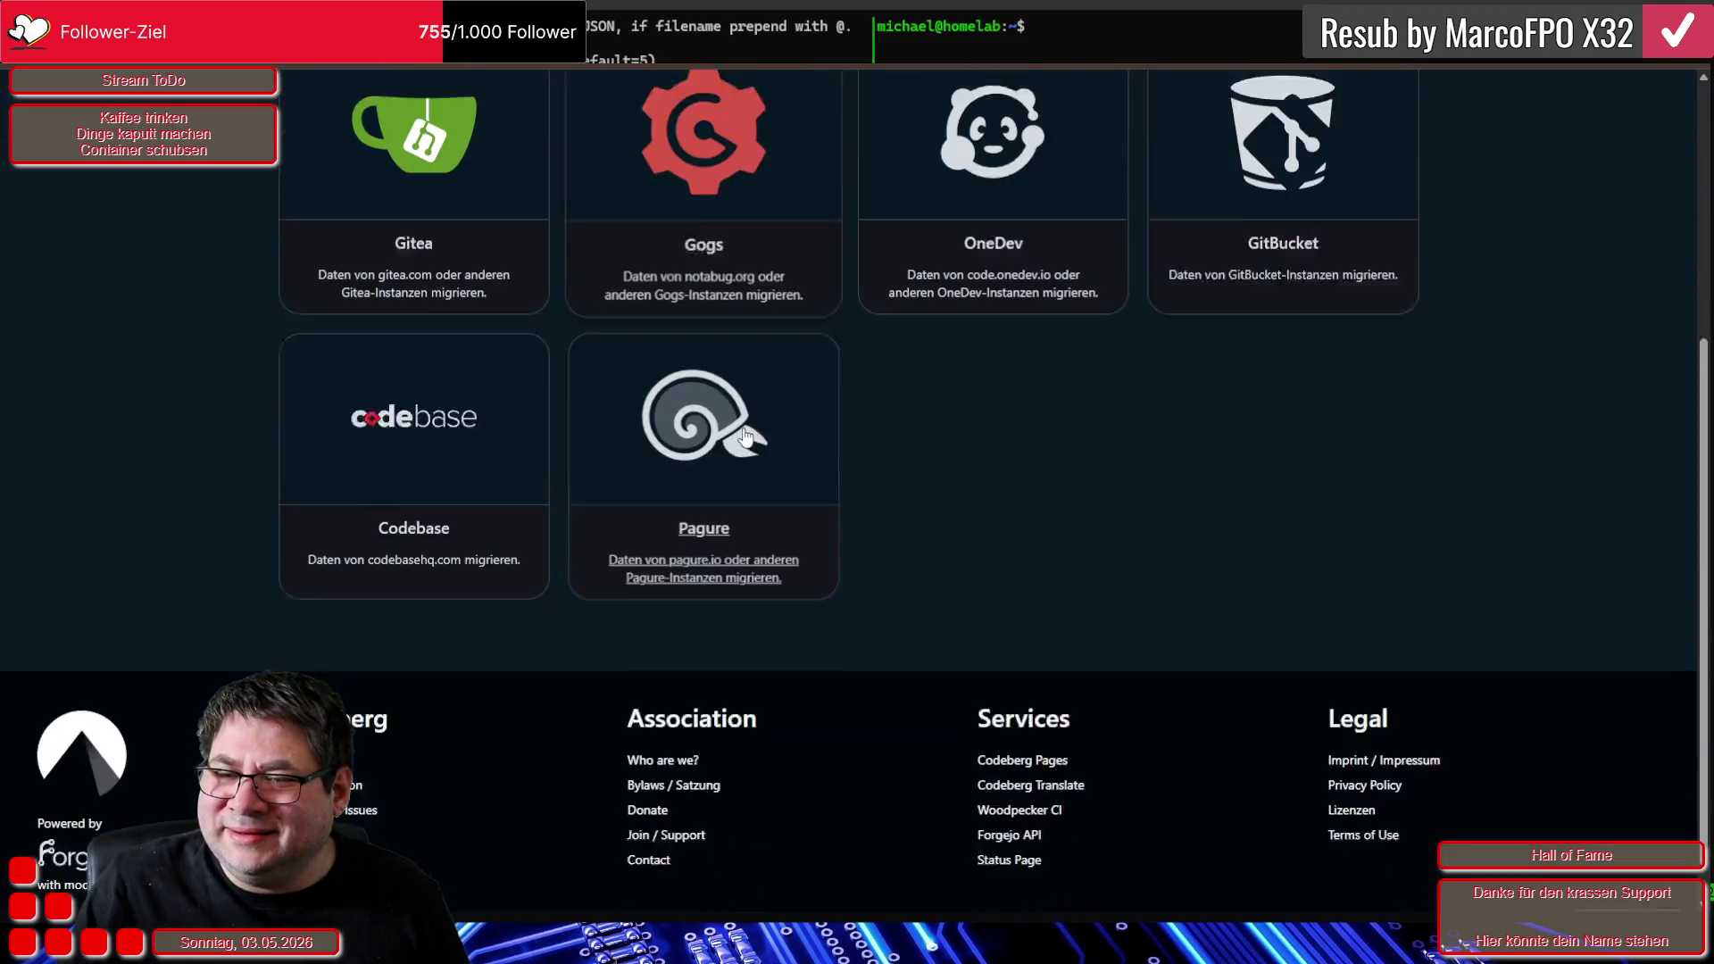
pyautogui.scroll(4, 748, 449)
pyautogui.scroll(2, 748, 449)
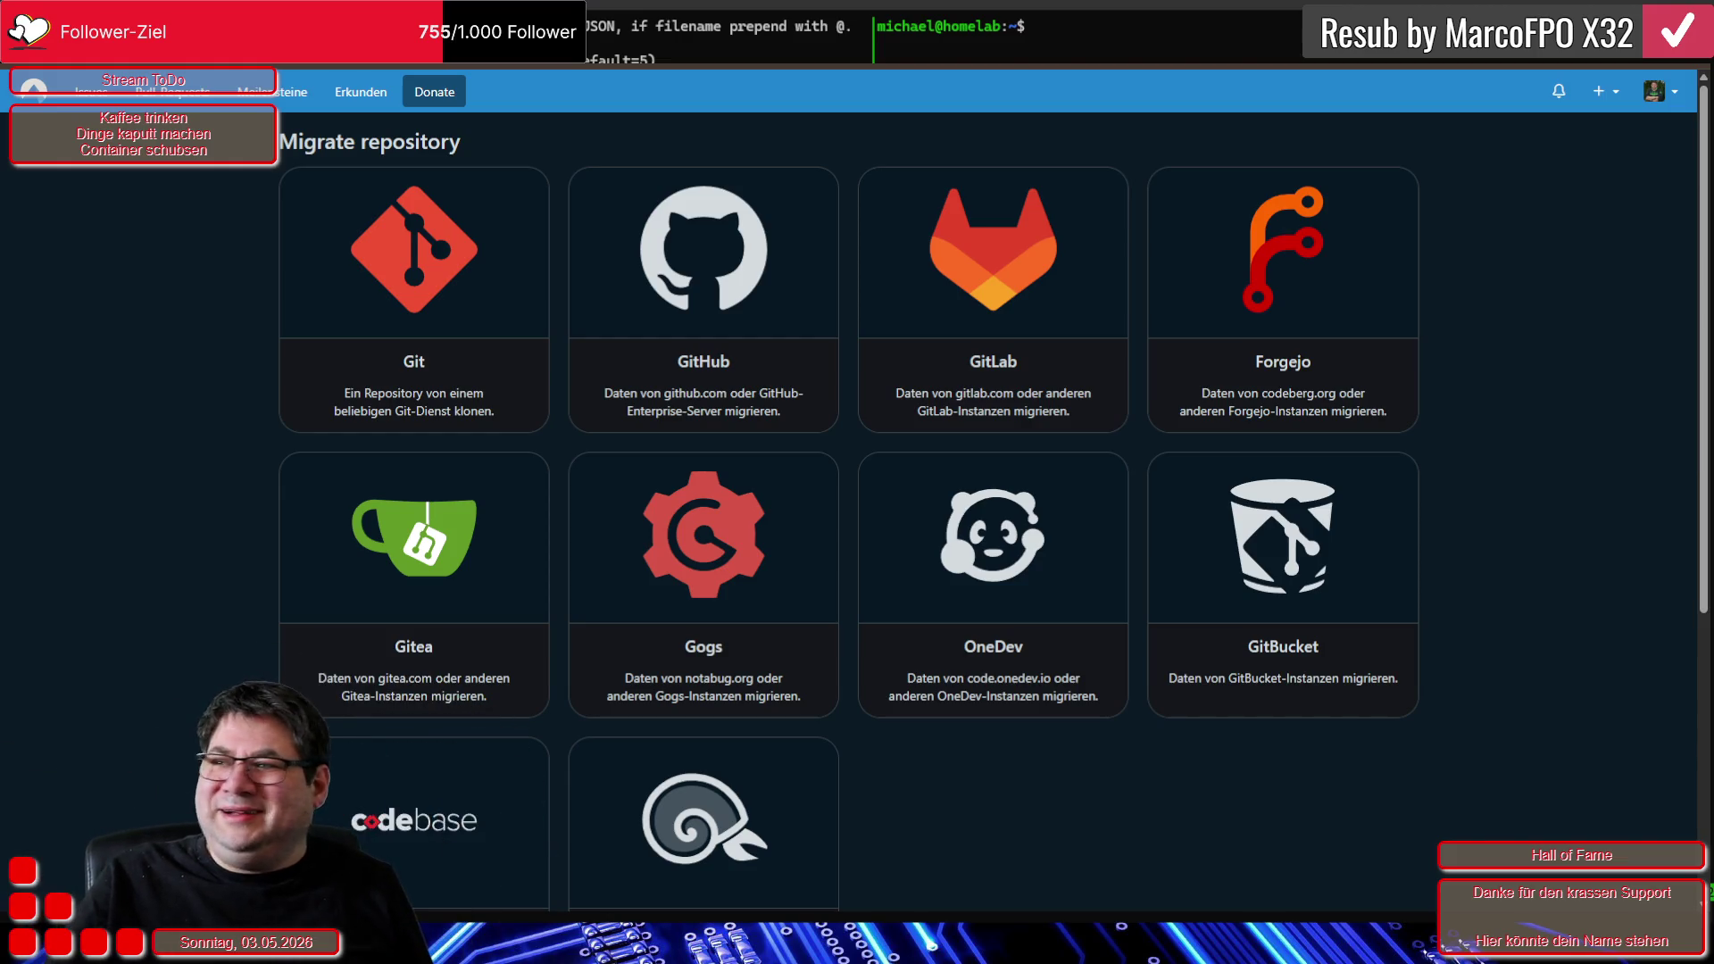
# Glance at the account menu, then filter the dashboard's repository list to mirrors (Spiegel)
pyautogui.click(1655, 100)
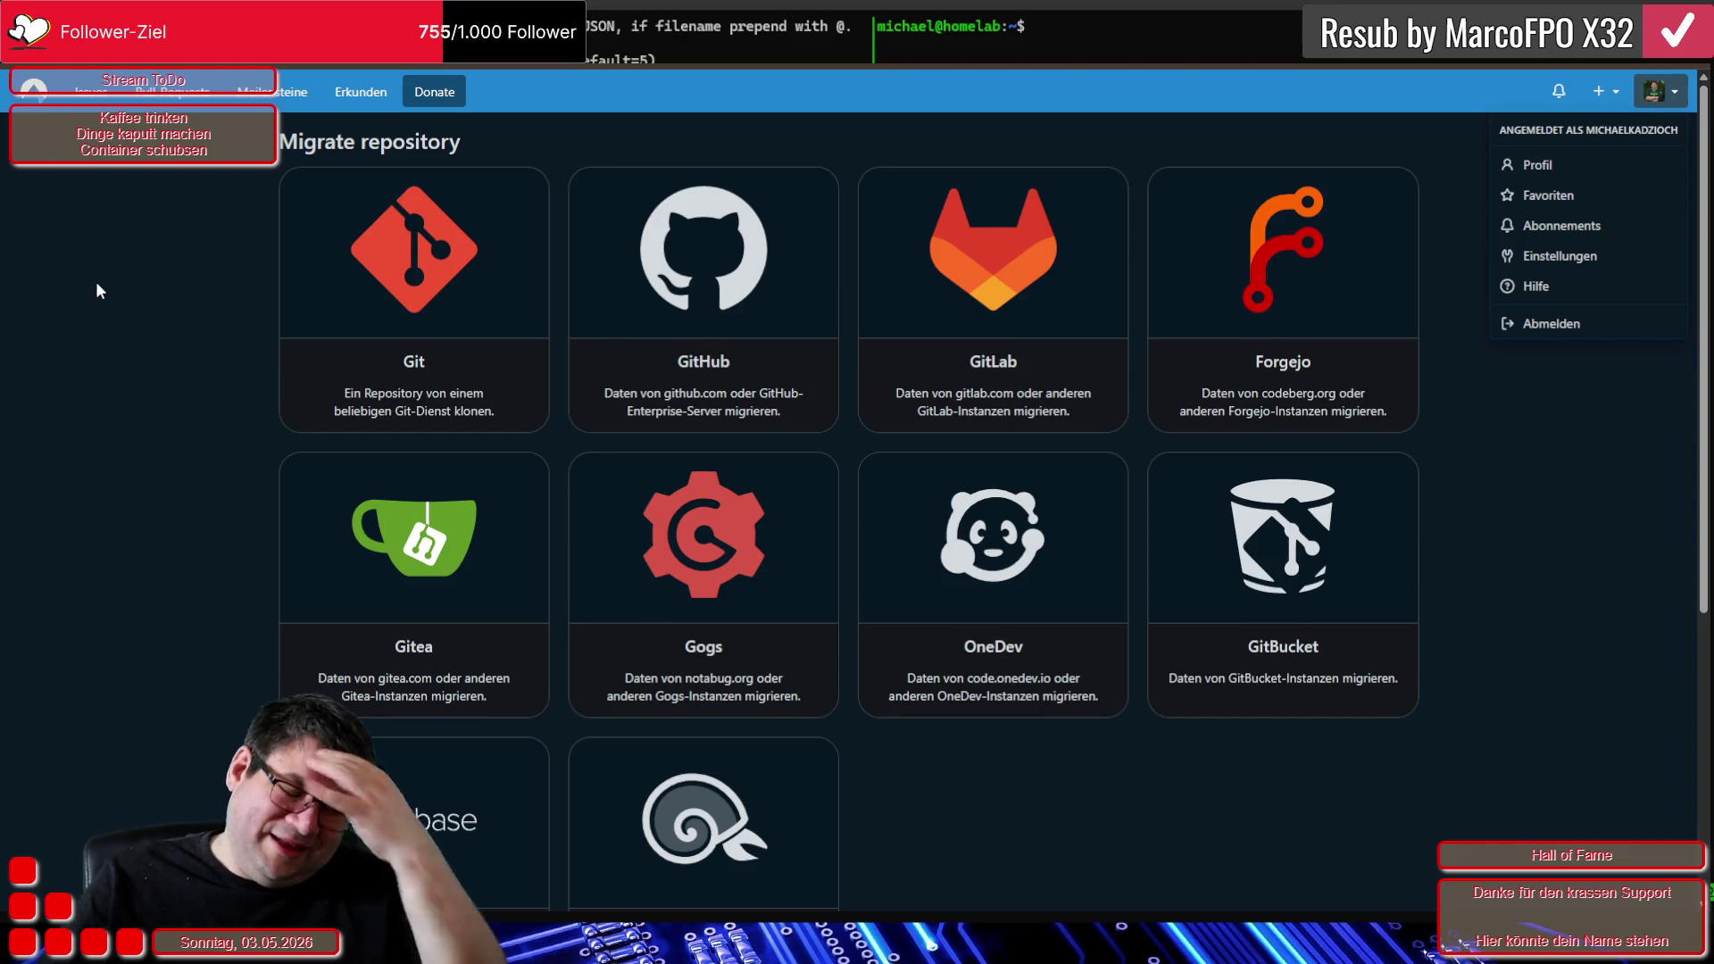
pyautogui.click(55, 167)
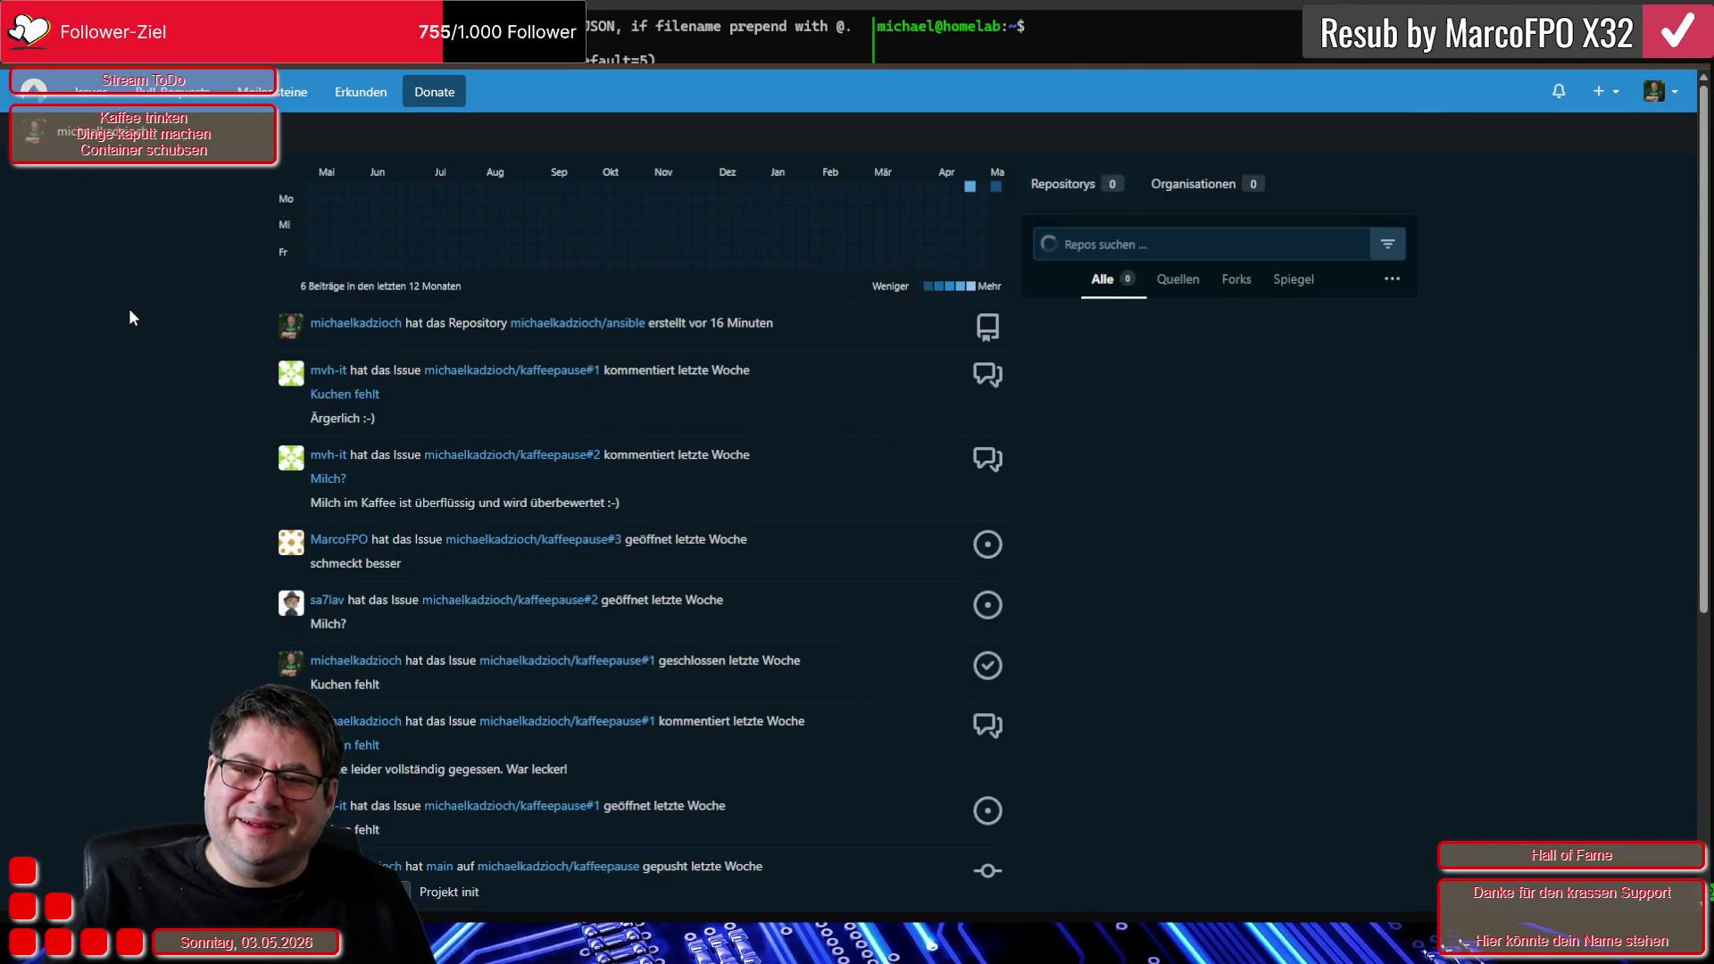
pyautogui.click(117, 140)
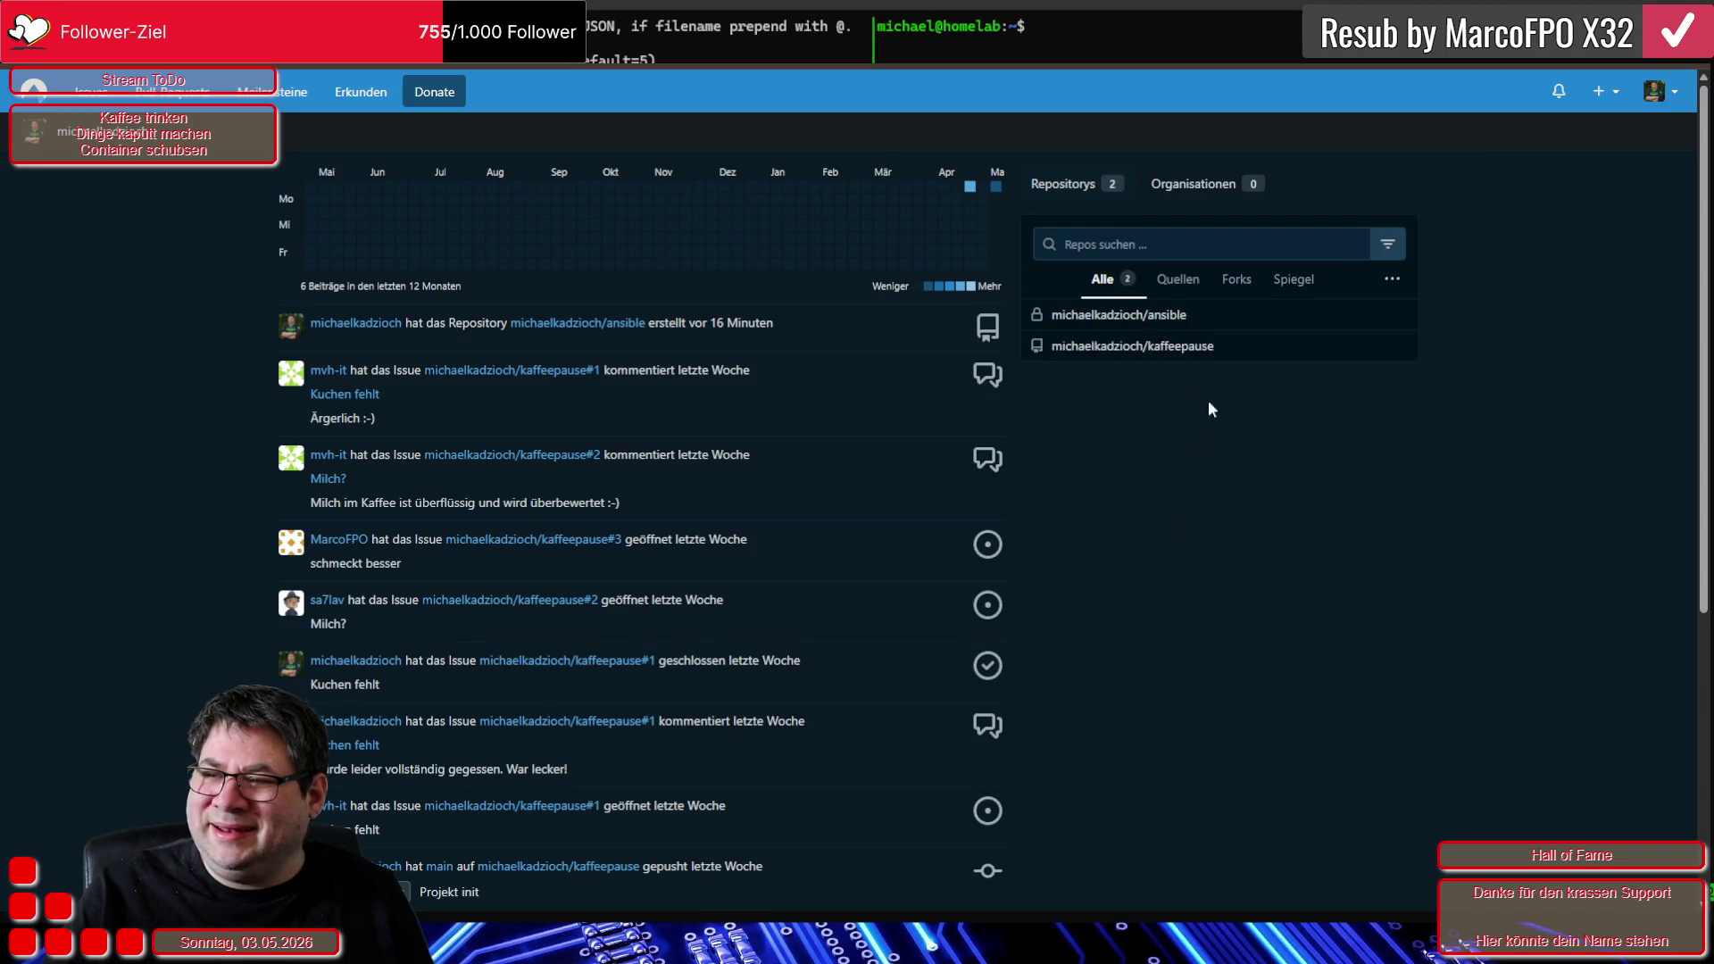
pyautogui.click(1303, 281)
# Switch the repository list back to 'Alle' and open the ansible repository
pyautogui.click(1088, 282)
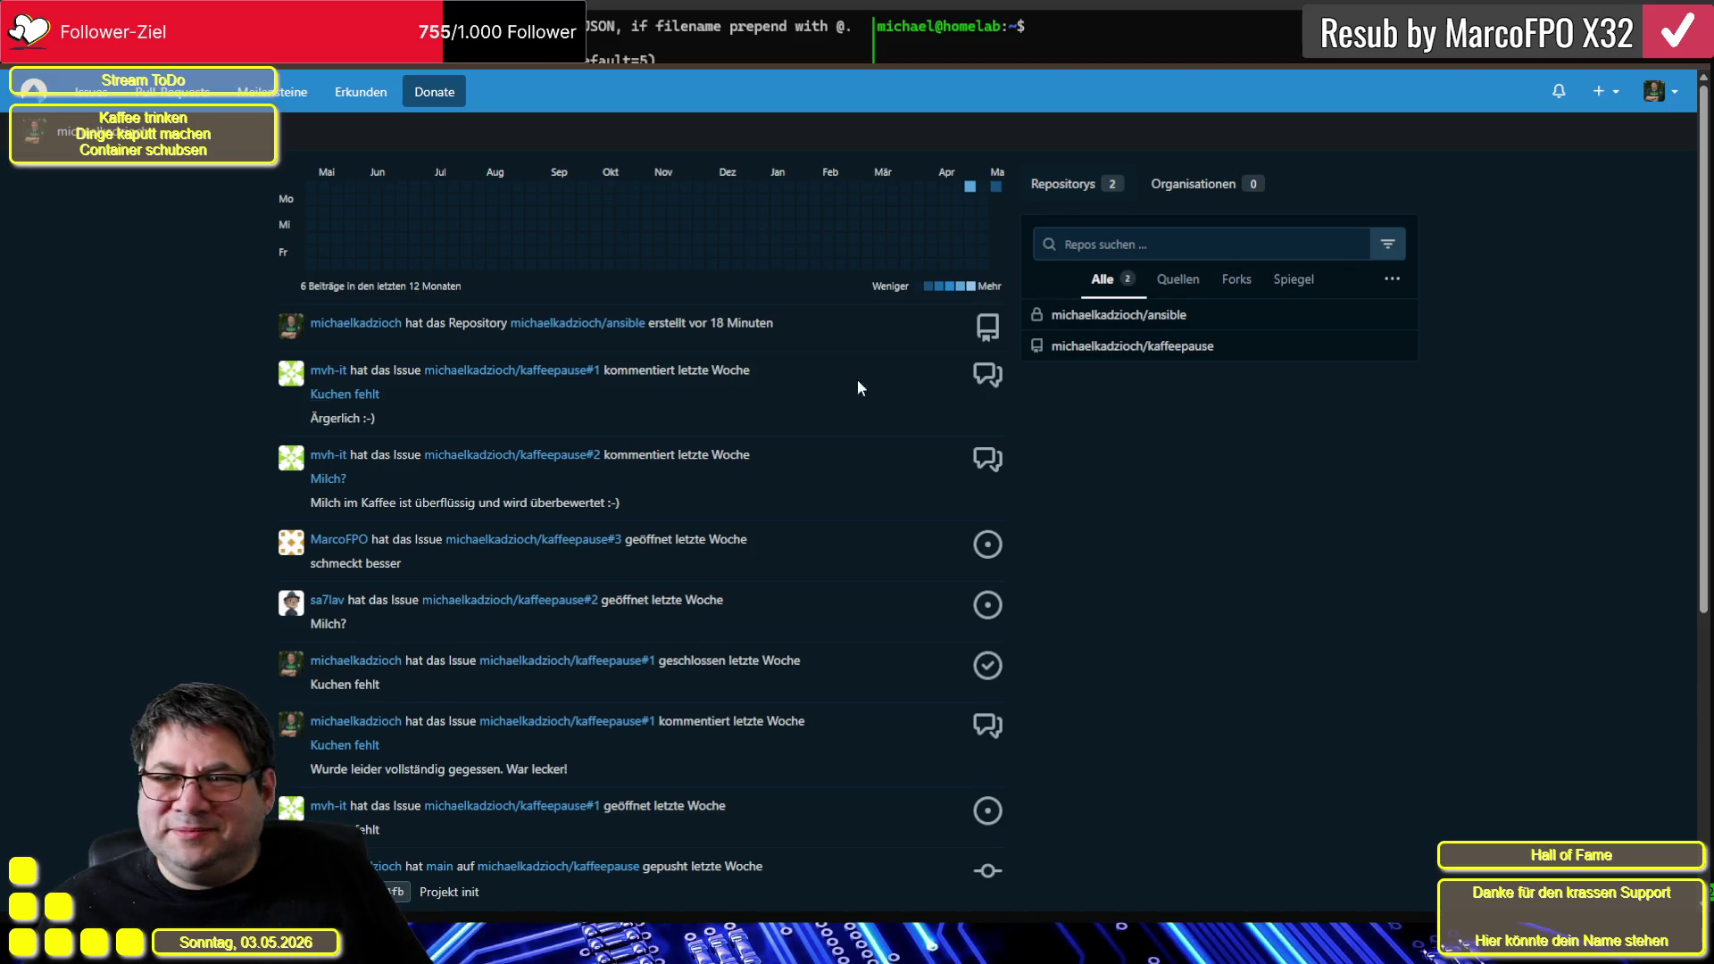
pyautogui.click(1152, 316)
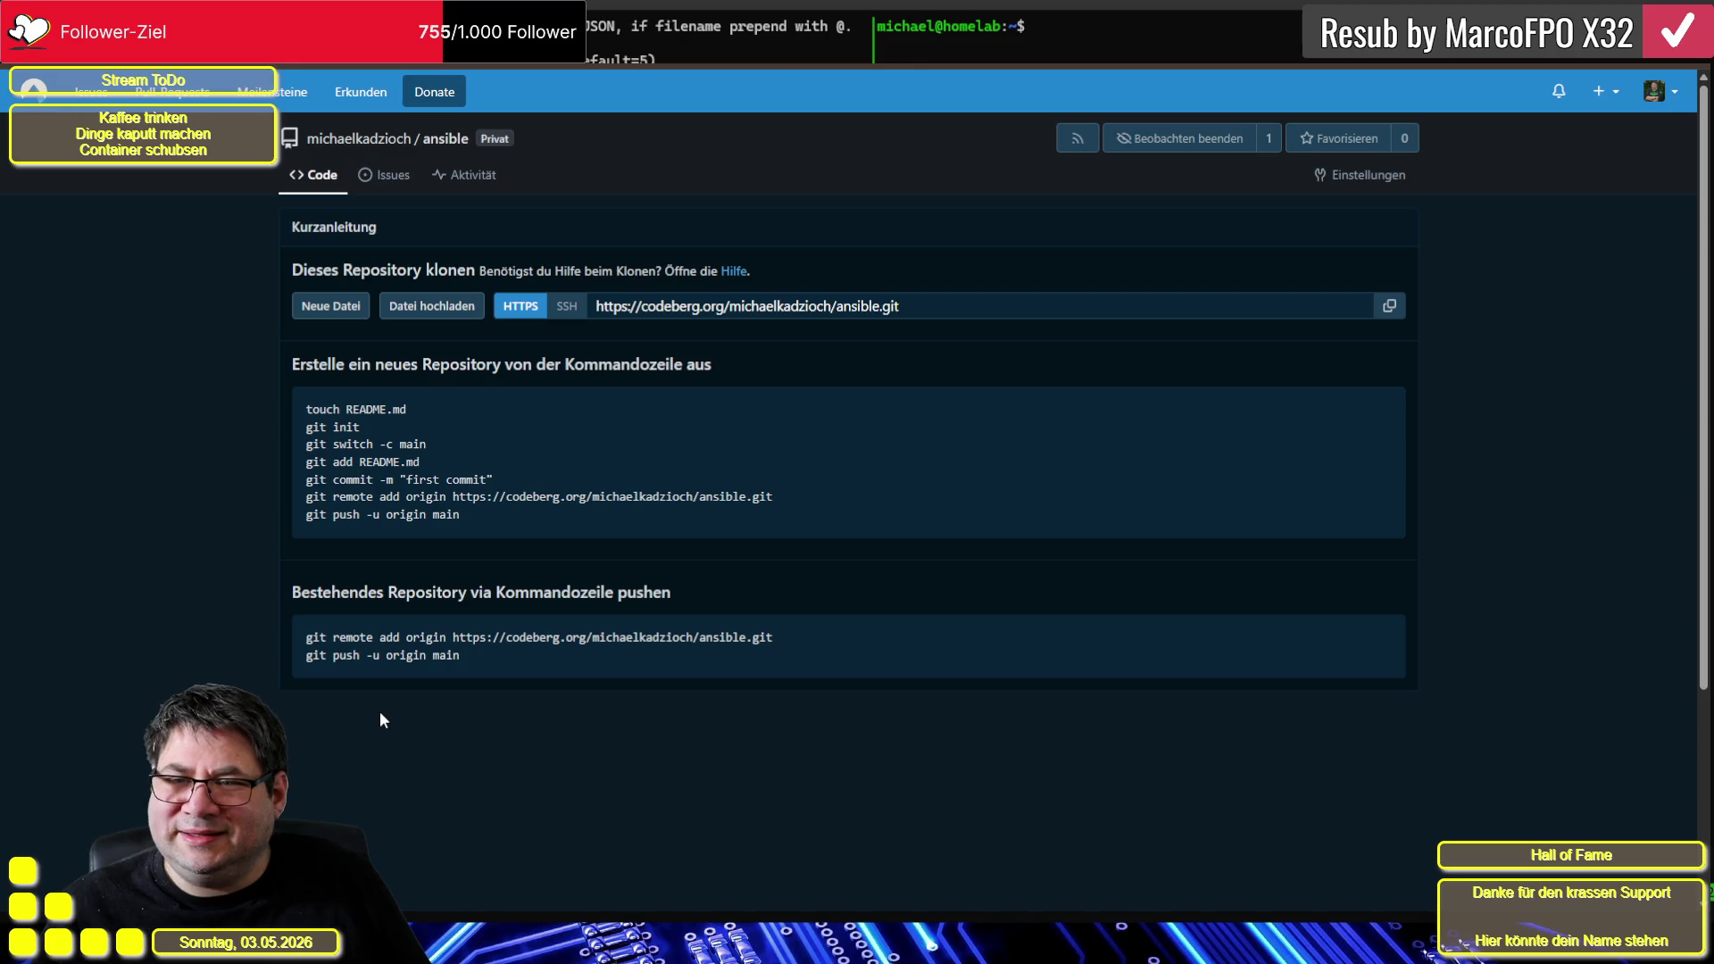